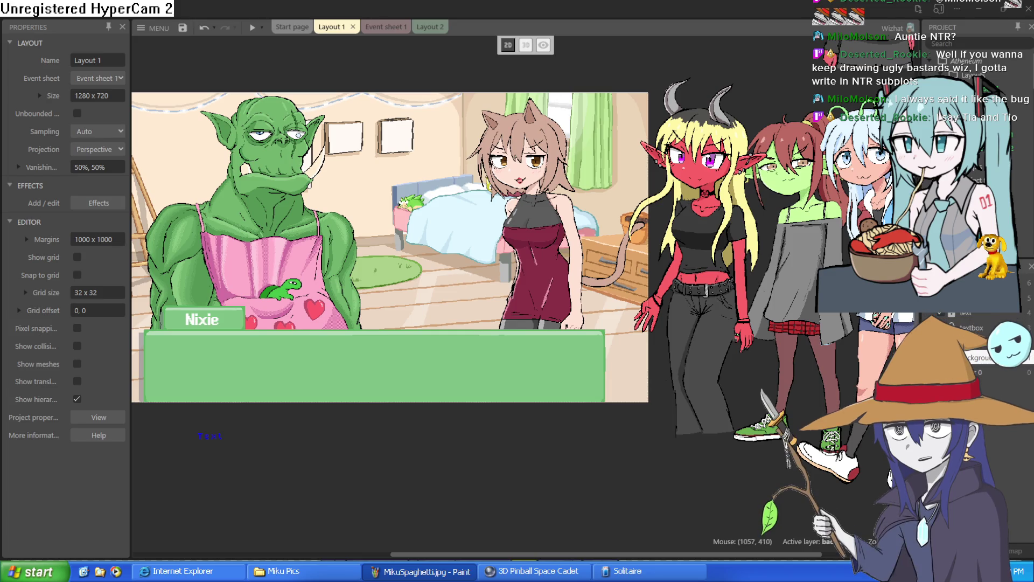
# Step: Drag the cat-girl sprite out of the bedroom scene to about 1404, -295
pyautogui.moveTo(519, 265)
pyautogui.mouseDown()
pyautogui.moveTo(790, 179)
pyautogui.moveTo(710, 31)
pyautogui.moveTo(726, 95)
pyautogui.moveTo(705, 168)
pyautogui.mouseUp()
# Step: Place the bearded wizard sprite beside the orc at about 792, 300, nudged slightly lower
pyautogui.scroll(-4, 701, 381)
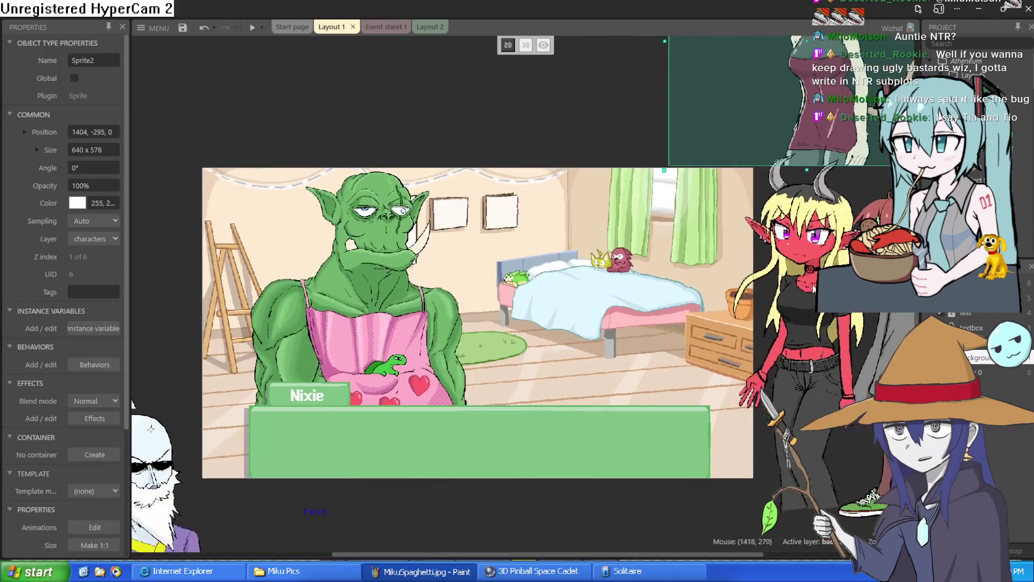
pyautogui.hscroll(-4, 485, 420)
pyautogui.moveTo(257, 451)
pyautogui.mouseDown()
pyautogui.moveTo(603, 227)
pyautogui.moveTo(753, 246)
pyautogui.moveTo(688, 247)
pyautogui.mouseUp()
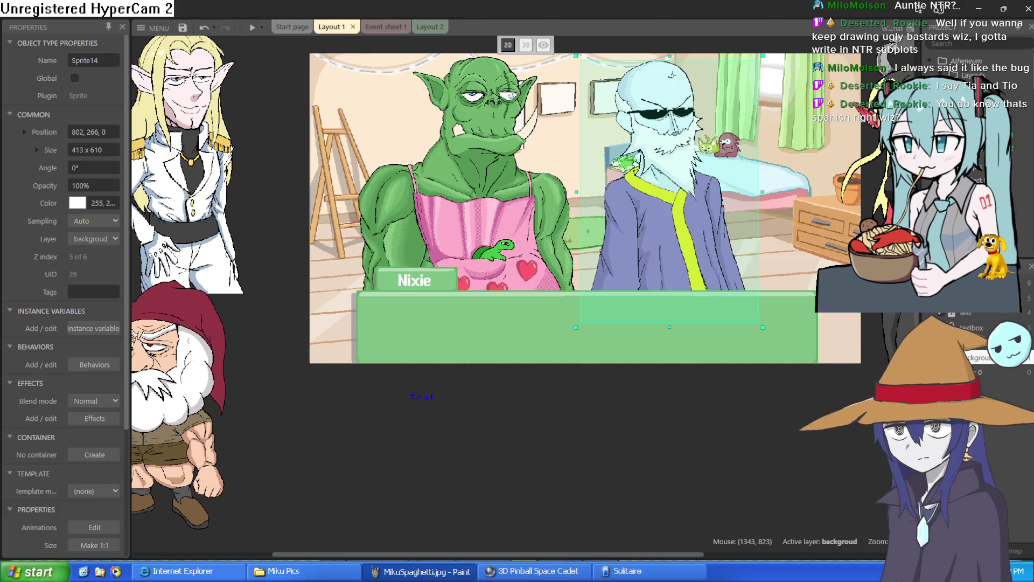
pyautogui.moveTo(664, 235); pyautogui.dragTo(660, 247)
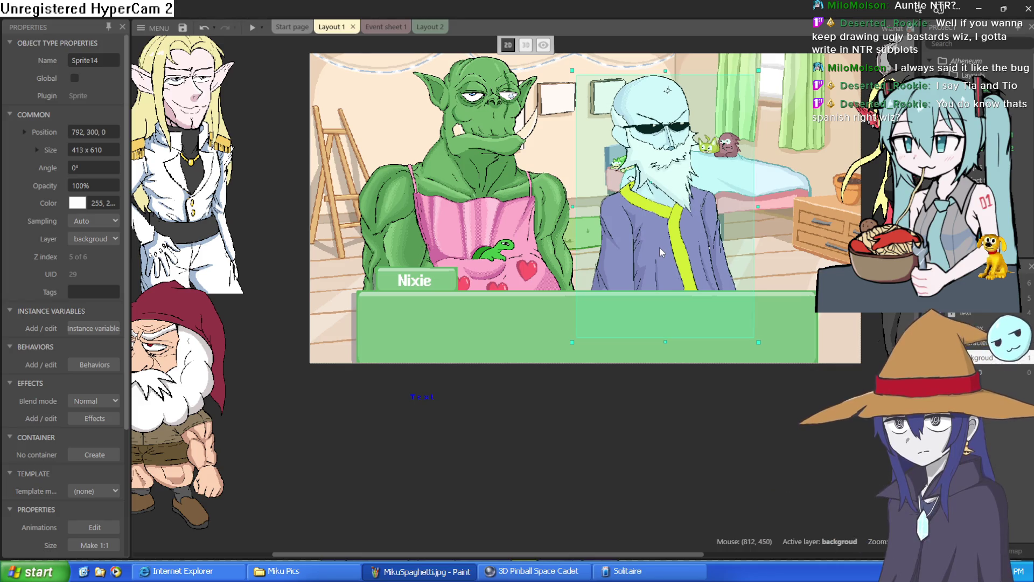
pyautogui.click(710, 460)
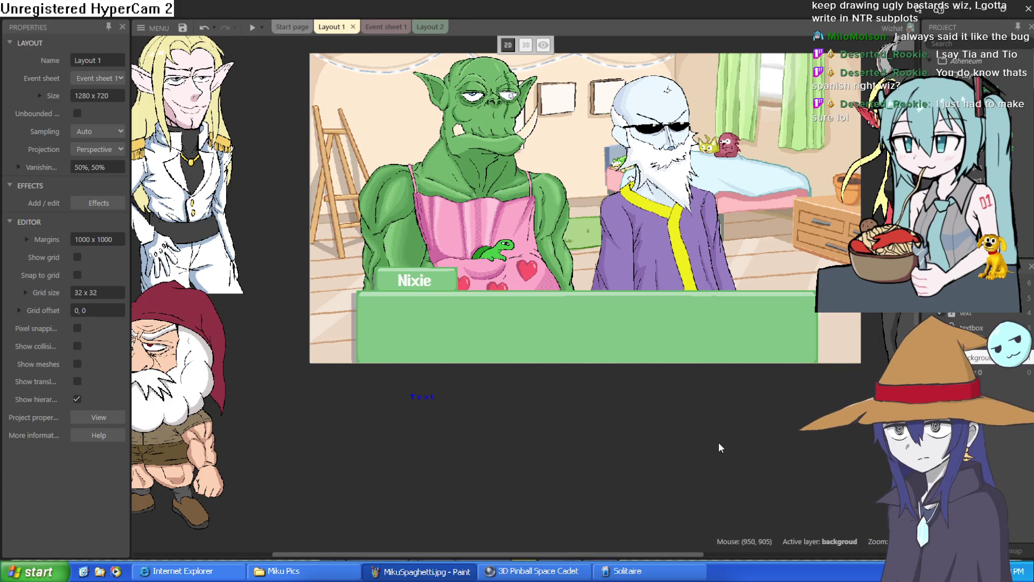
# Step: Drop the blond elf at the scene's right and shift the wizard and orc slightly
pyautogui.moveTo(703, 233); pyautogui.dragTo(699, 247)
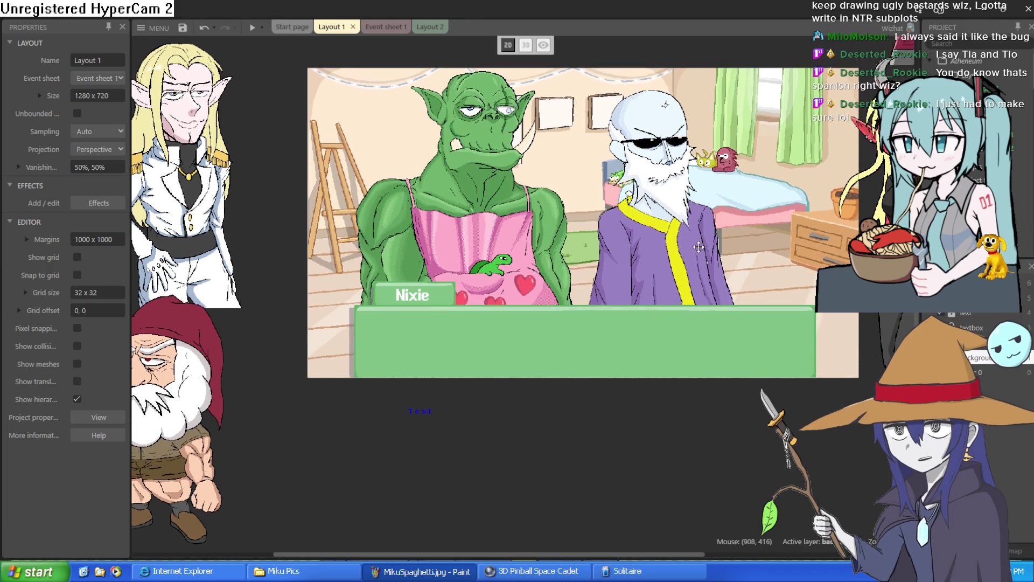
pyautogui.moveTo(232, 198)
pyautogui.mouseDown()
pyautogui.moveTo(539, 199)
pyautogui.moveTo(793, 216)
pyautogui.mouseUp()
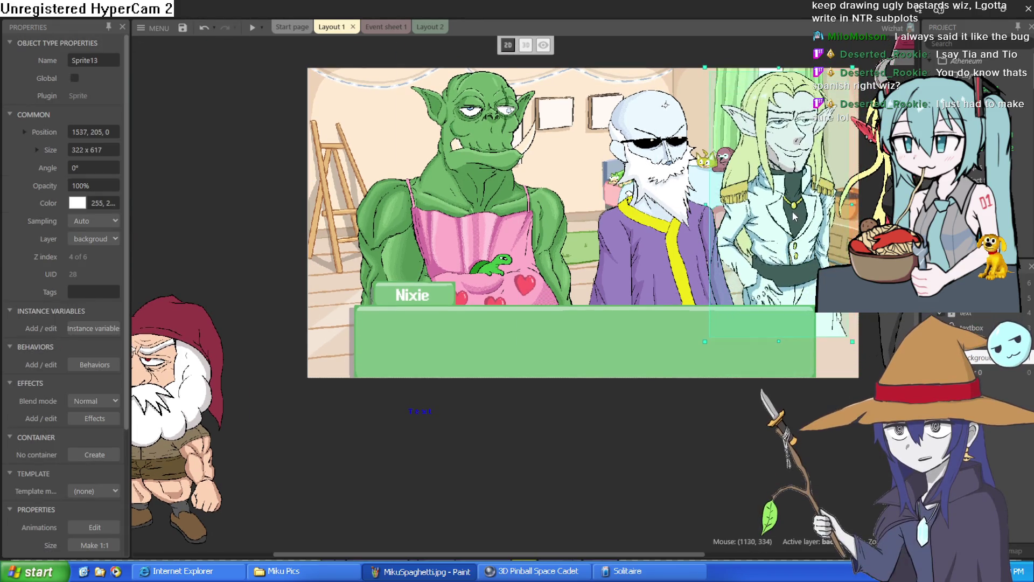
pyautogui.moveTo(665, 227); pyautogui.dragTo(647, 229)
pyautogui.moveTo(453, 242)
pyautogui.mouseDown()
pyautogui.moveTo(73, 225)
pyautogui.moveTo(466, 263)
pyautogui.moveTo(506, 229)
pyautogui.moveTo(503, 220)
pyautogui.mouseUp()
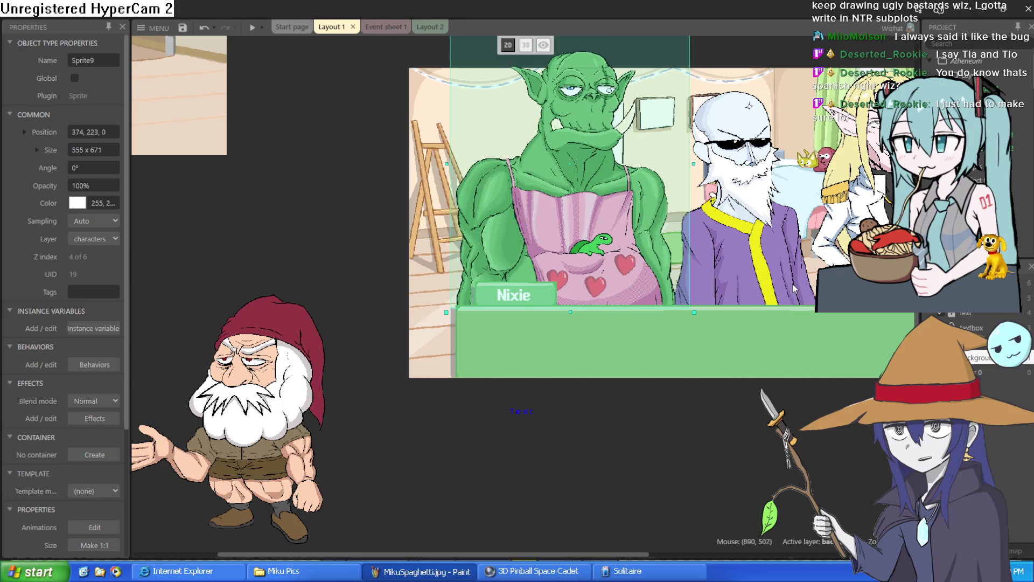
# Step: Tuck the elf beside the wizard, lower the wizard slightly, and run the preview
pyautogui.click(884, 250)
pyautogui.moveTo(880, 250); pyautogui.dragTo(798, 275)
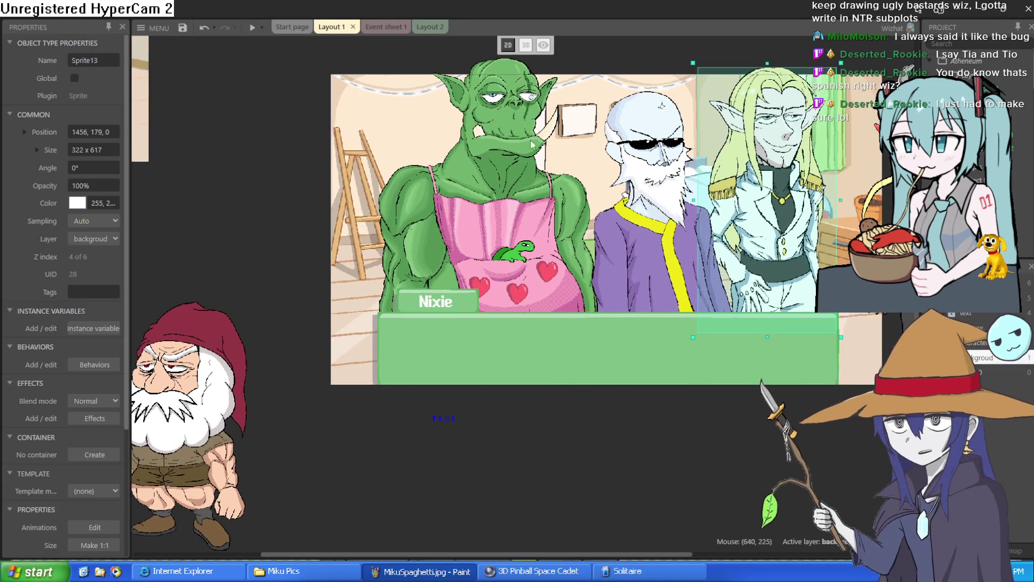
pyautogui.click(705, 268)
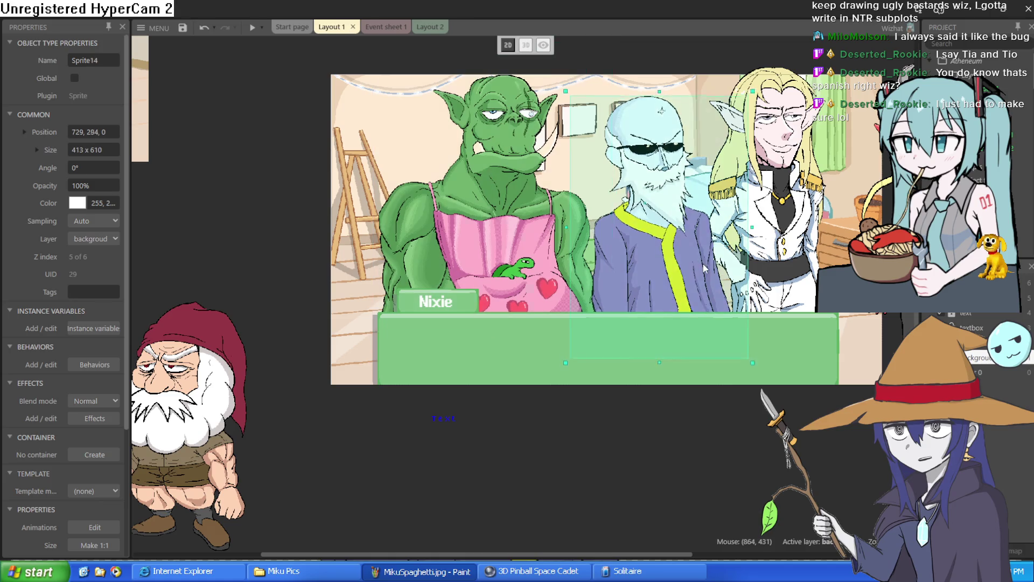
pyautogui.moveTo(713, 264); pyautogui.dragTo(712, 277)
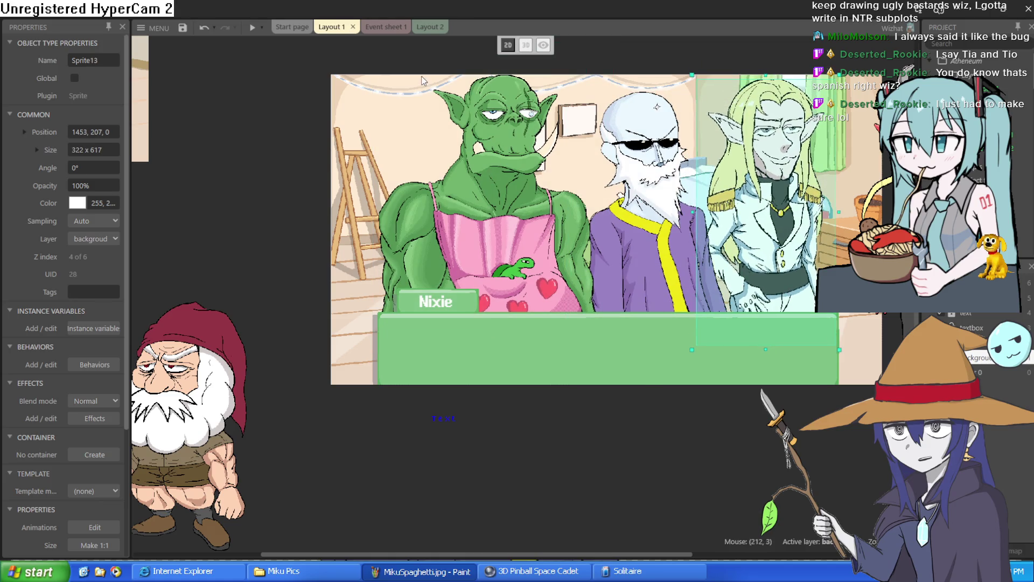
pyautogui.click(252, 26)
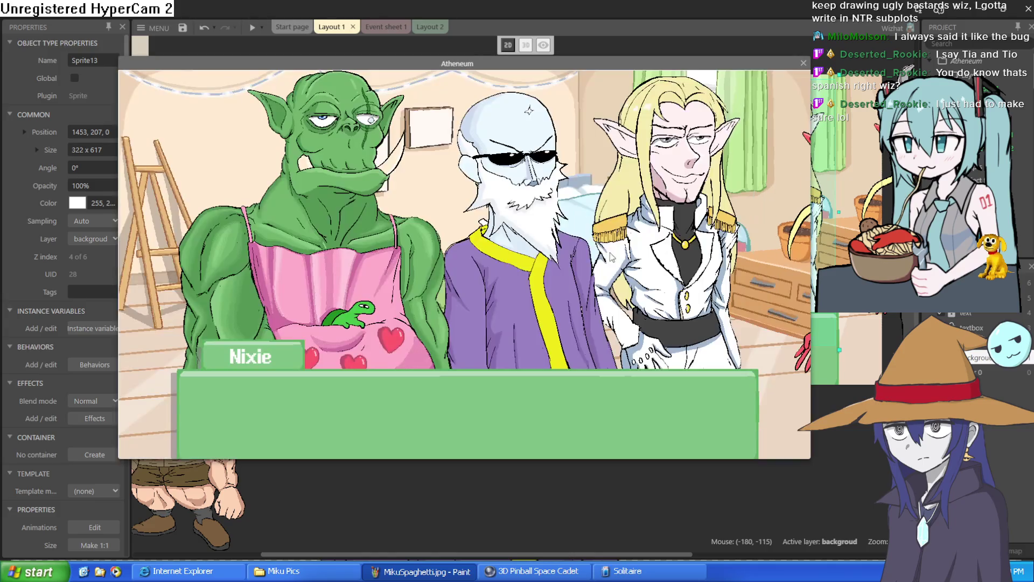
# Step: Play the 'Teehee I'm a goblin lol' line, exit fullscreen, then close the preview window
pyautogui.click(573, 291)
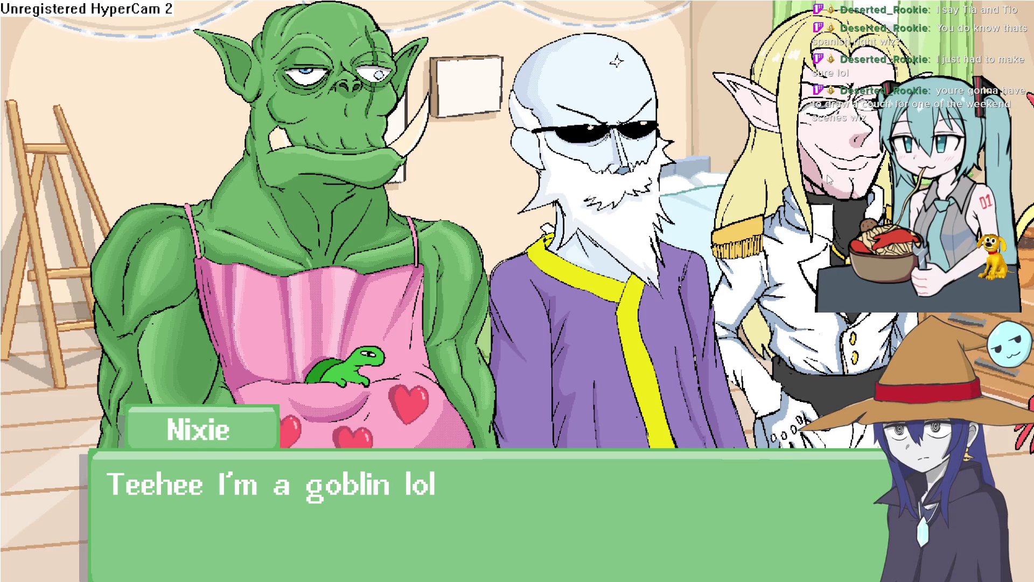
pyautogui.press('Escape')
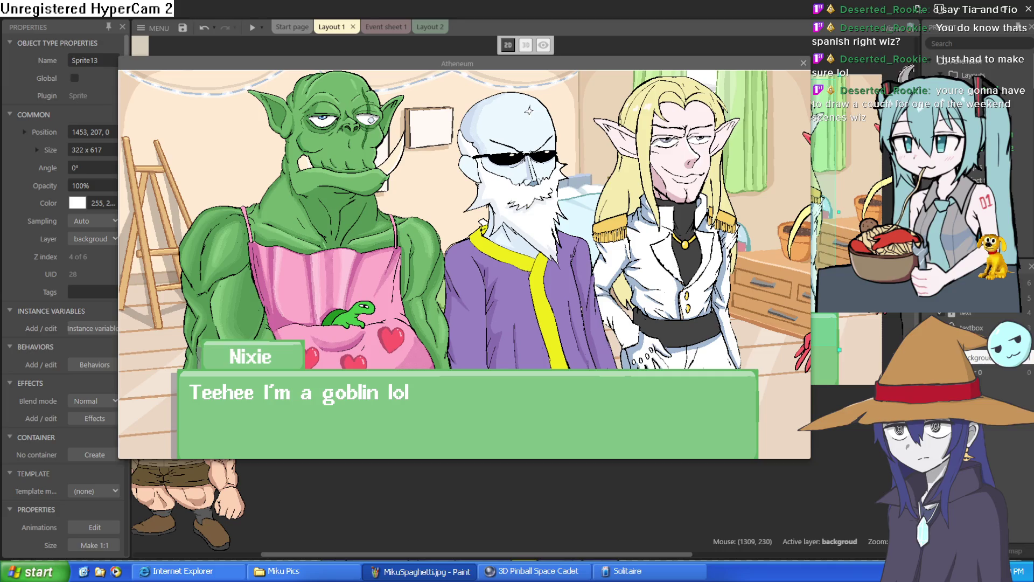
pyautogui.moveTo(782, 63); pyautogui.dragTo(795, 41)
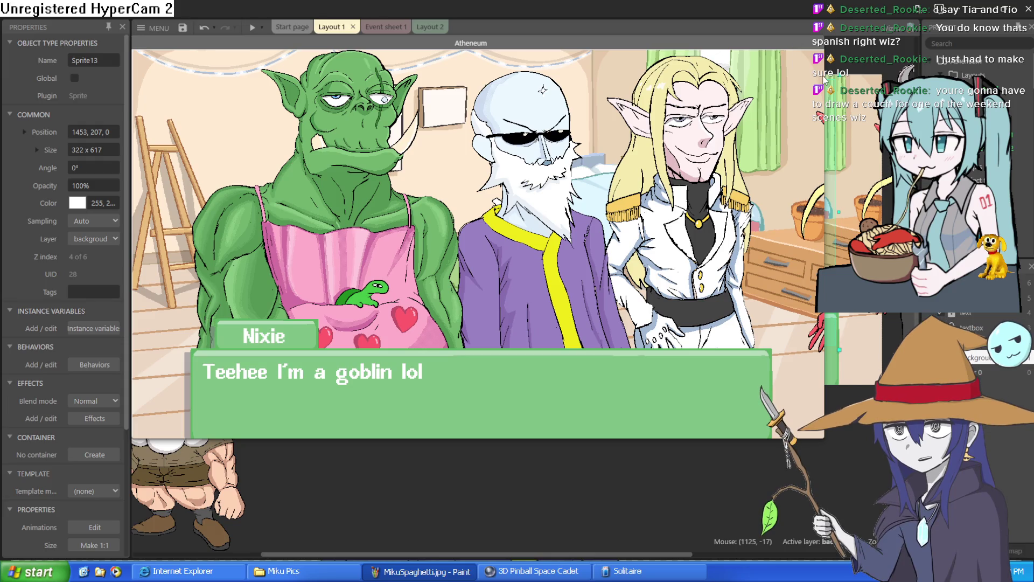
pyautogui.moveTo(825, 76)
pyautogui.mouseDown()
pyautogui.moveTo(901, 80)
pyautogui.moveTo(827, 80)
pyautogui.mouseUp()
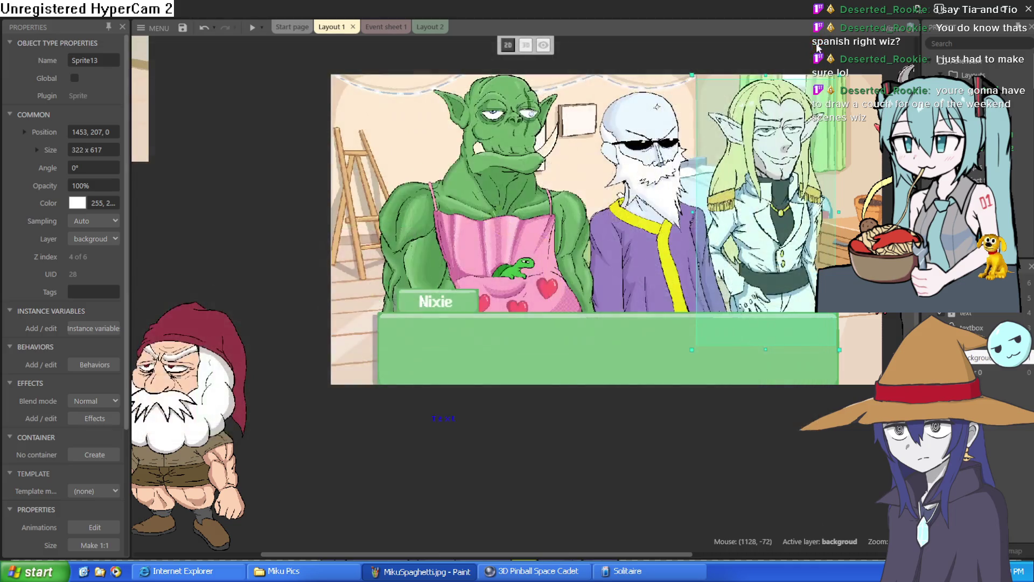
pyautogui.click(817, 46)
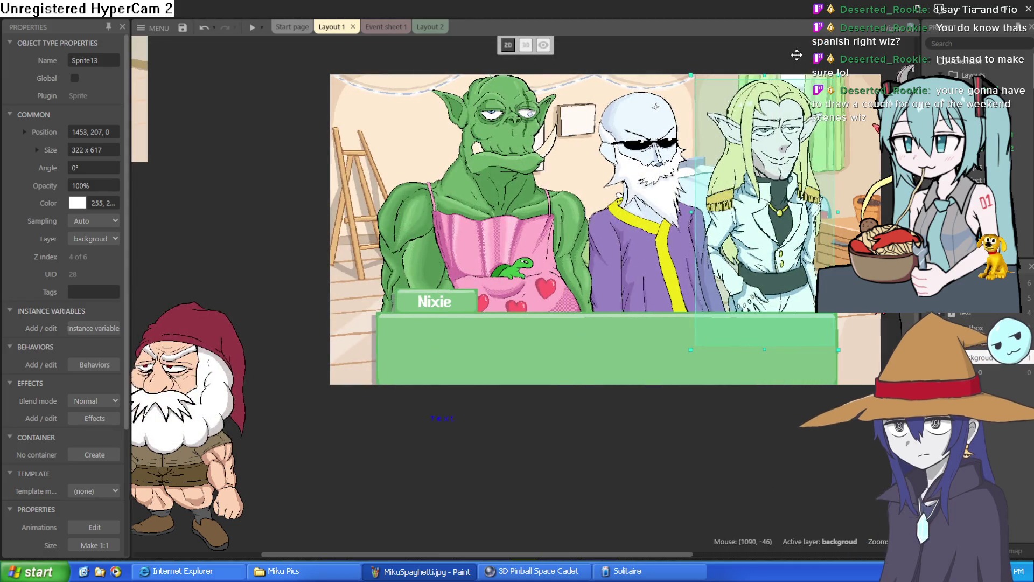
# Step: Bring the red horned character sprite back into view beside the layout
pyautogui.moveTo(816, 45); pyautogui.dragTo(705, 77)
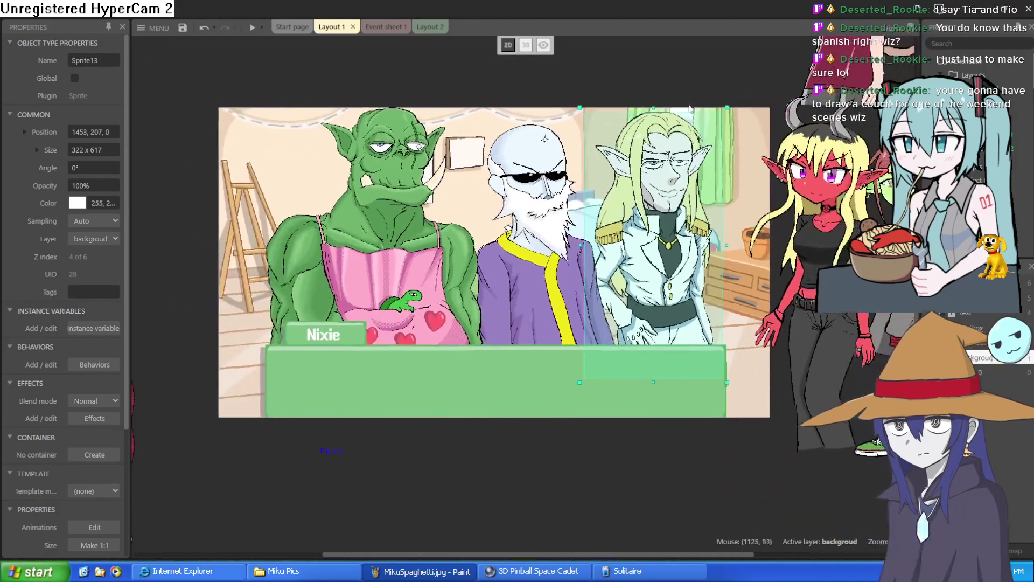
pyautogui.click(670, 82)
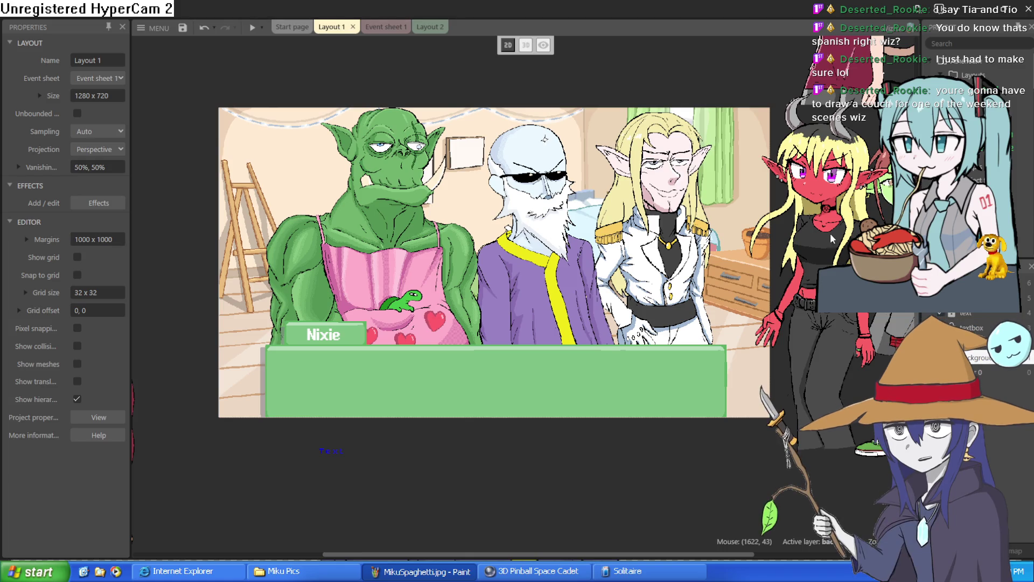
pyautogui.scroll(3, 606, 215)
pyautogui.scroll(-1, 606, 214)
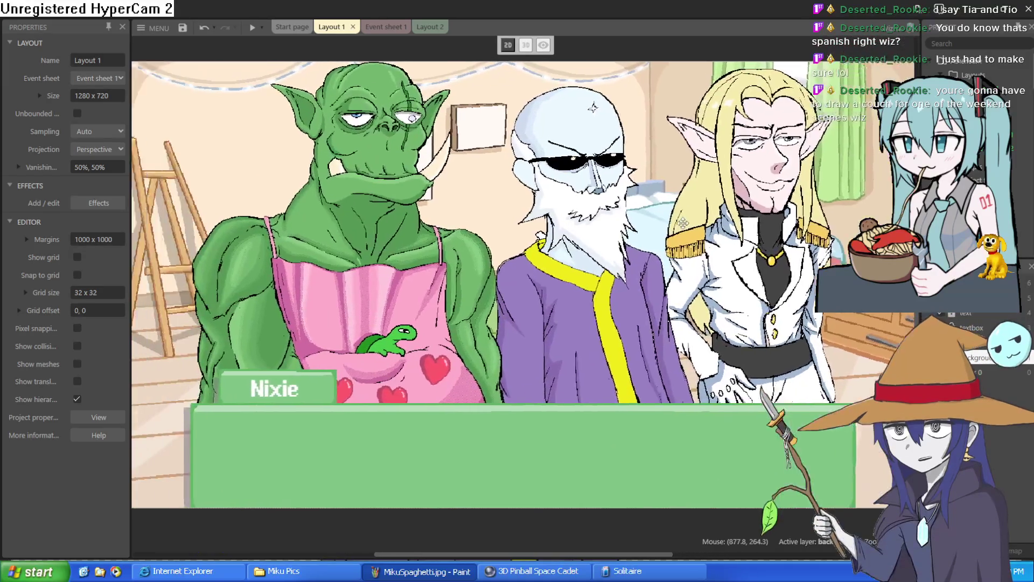
pyautogui.scroll(1, 671, 198)
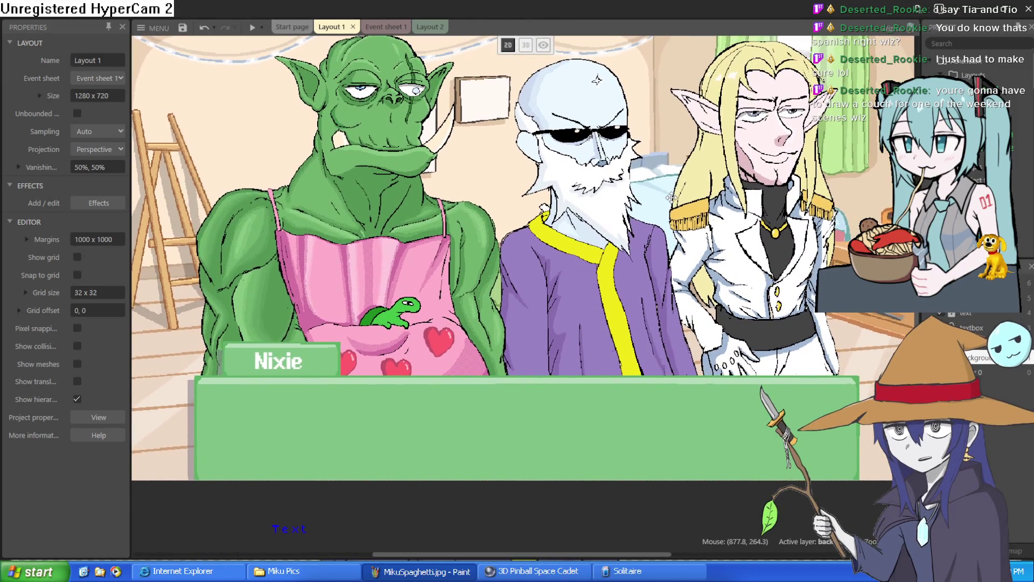
pyautogui.scroll(1, 672, 199)
pyautogui.scroll(-1, 675, 205)
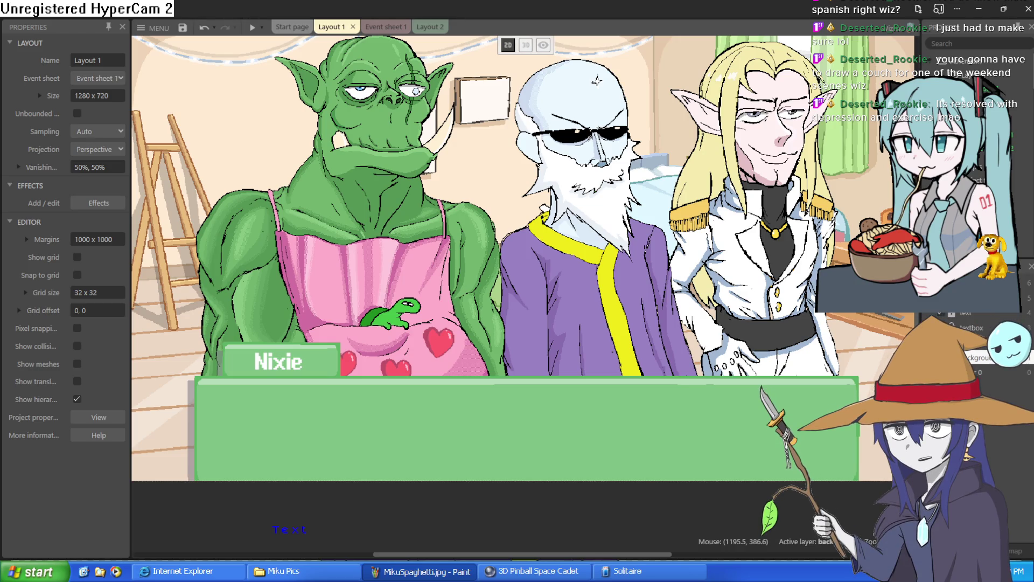
pyautogui.hotkey('ctrl', 'z')
# Step: Move the red horned sprite slightly right and minimize Construct 3 to reveal Clip Studio Paint
pyautogui.moveTo(851, 299); pyautogui.dragTo(890, 316)
pyautogui.scroll(-2, 835, 326)
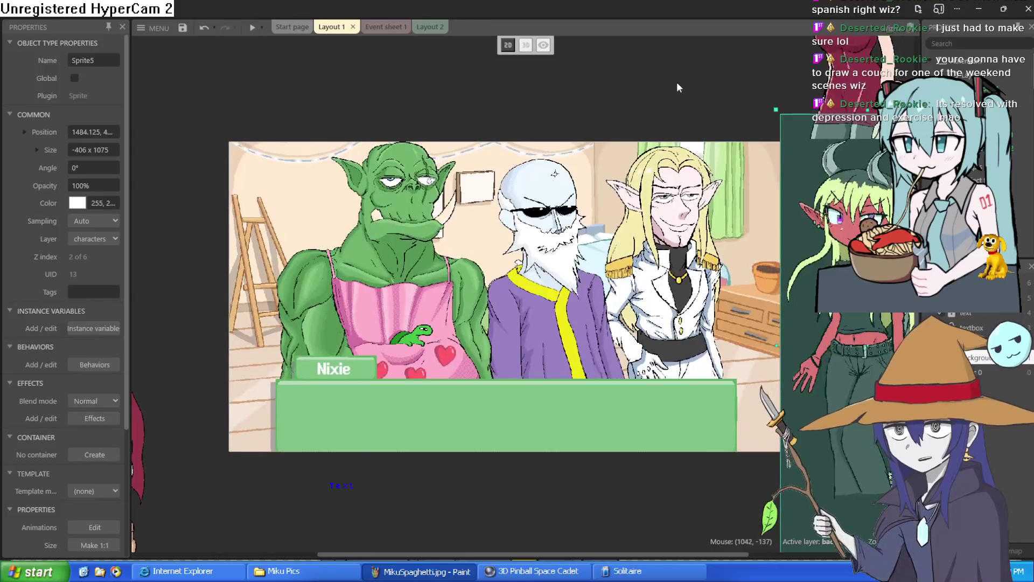
pyautogui.click(677, 88)
pyautogui.moveTo(681, 122)
pyautogui.mouseDown()
pyautogui.moveTo(663, 144)
pyautogui.moveTo(653, 132)
pyautogui.mouseUp()
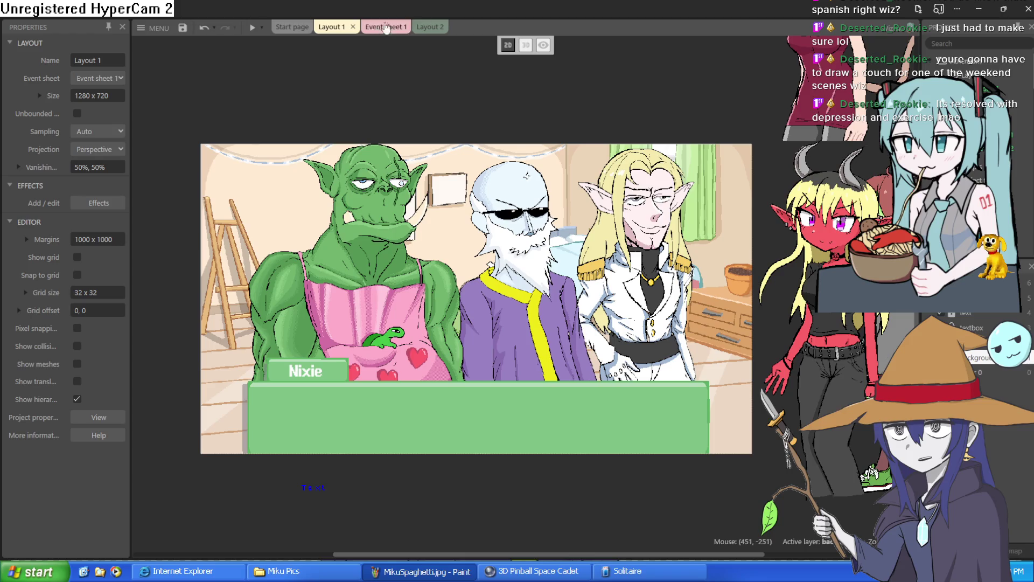
pyautogui.click(979, 9)
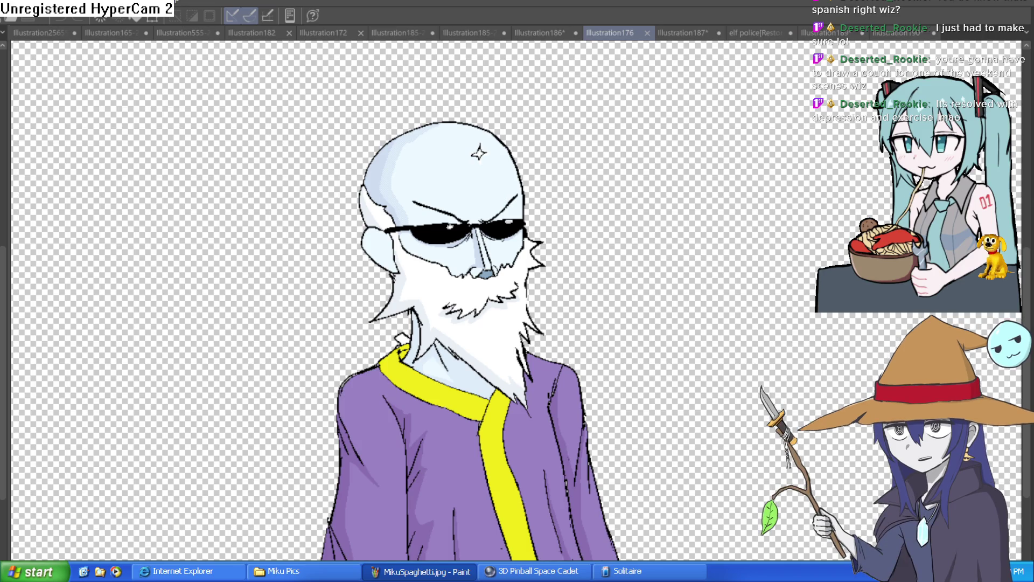
# Step: Browse the Illustration190 sketch and orc drawing, ending on the elf police [Restore] canvas
pyautogui.click(897, 30)
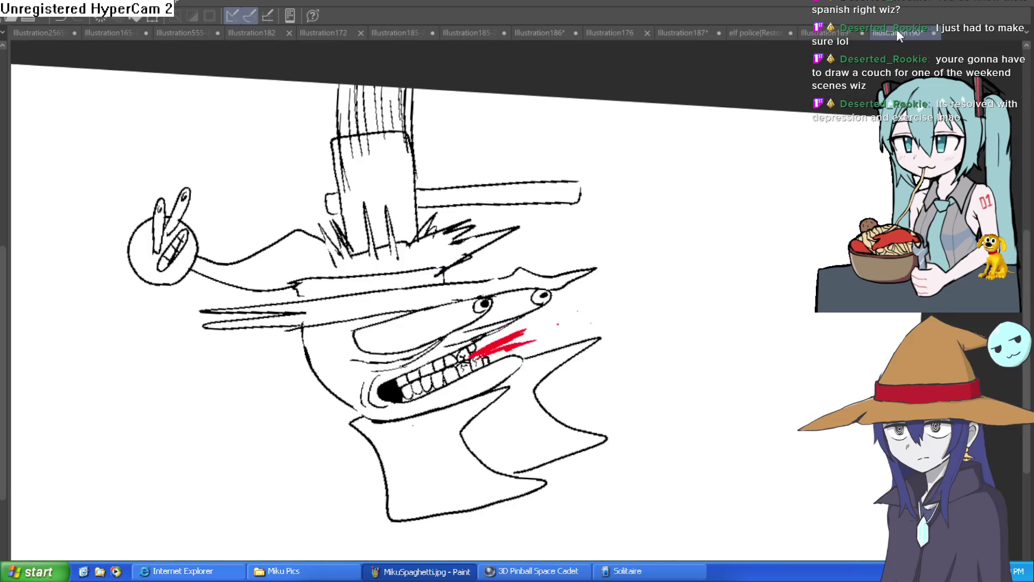
pyautogui.click(818, 35)
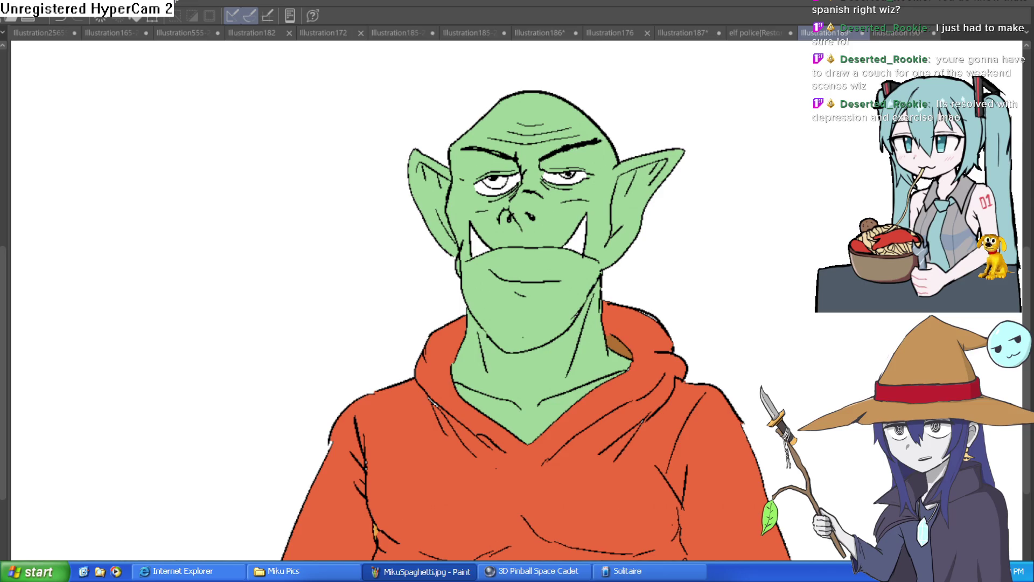
pyautogui.click(759, 32)
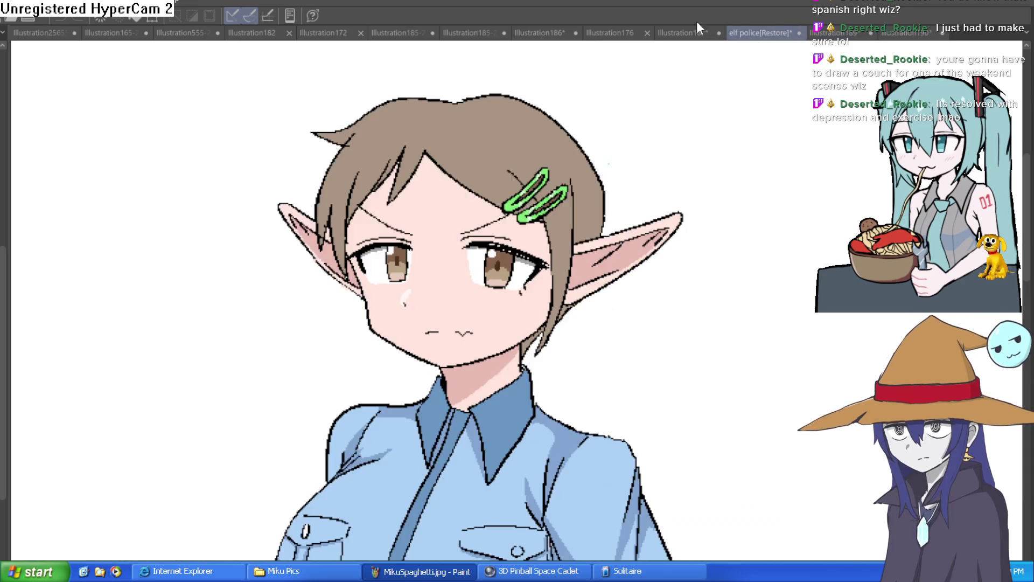
# Step: View the pink-haired elf in Illustration187 upright and zoomed, then switch to Illustration185
pyautogui.click(655, 33)
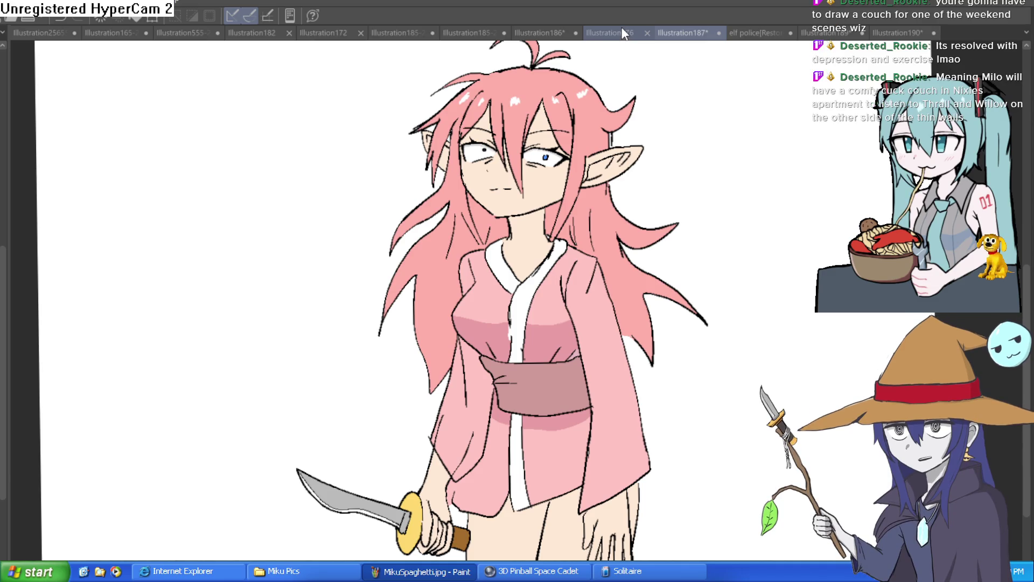
pyautogui.hotkey('ctrl', '@')
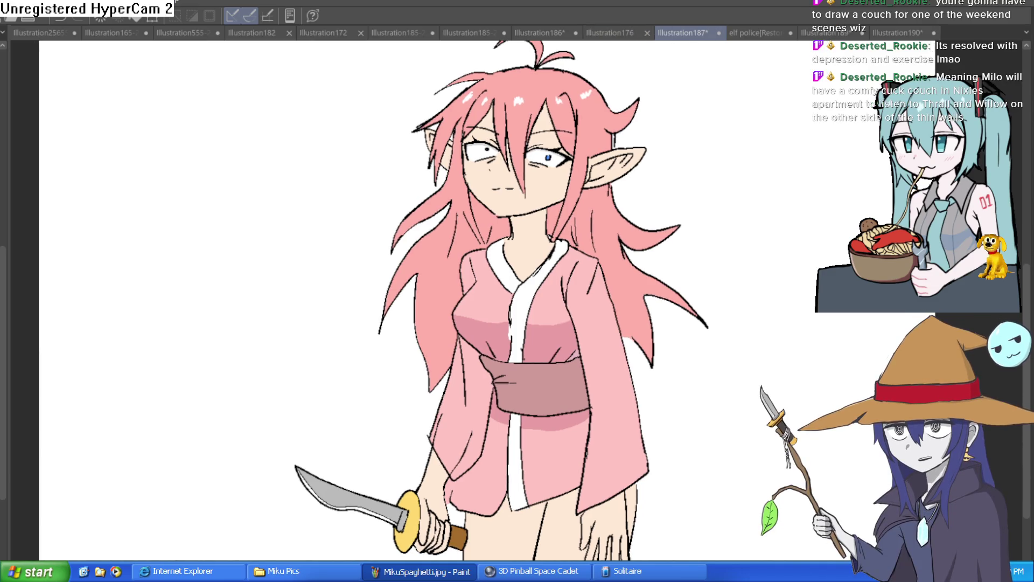
pyautogui.scroll(1, 501, 302)
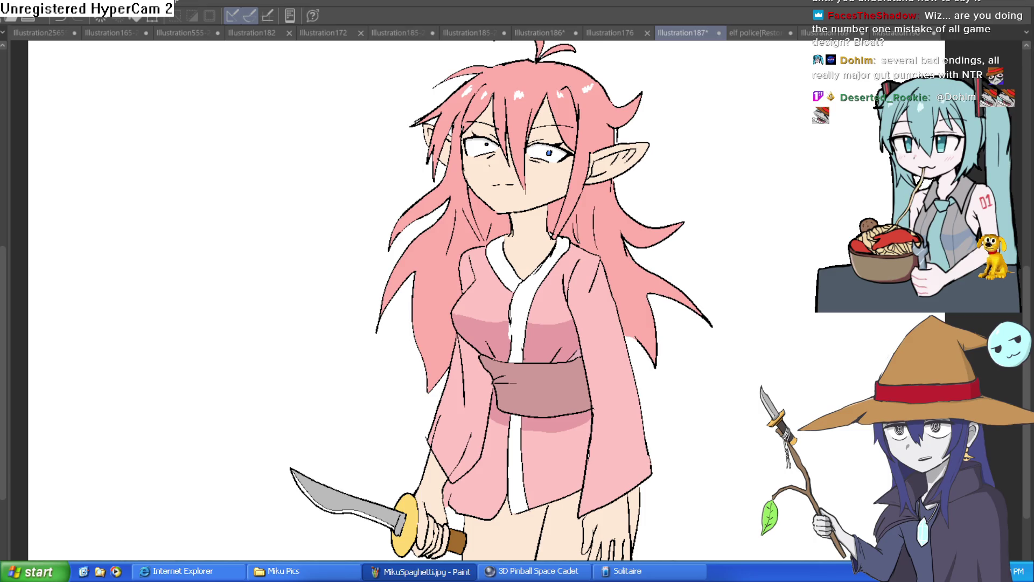
pyautogui.click(399, 33)
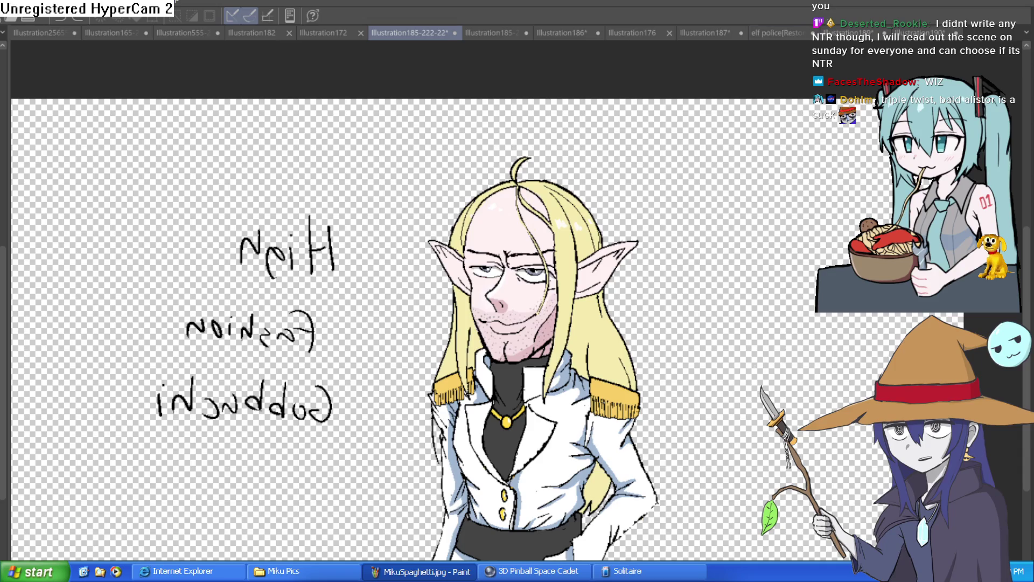
# Step: Switch back to the elf police (Restore) drawing of the brown-haired elf
pyautogui.click(765, 33)
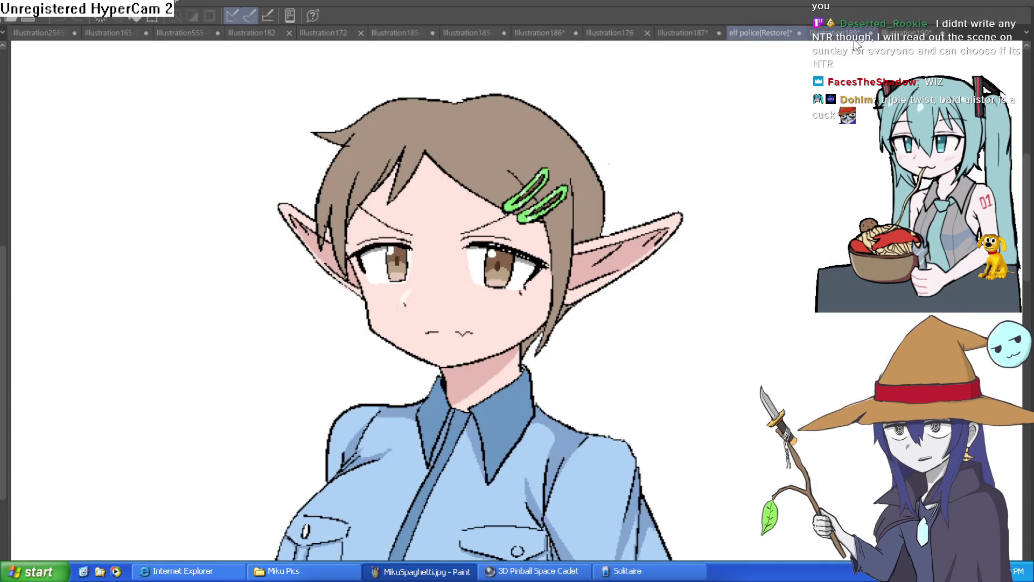
pyautogui.click(840, 34)
pyautogui.click(668, 30)
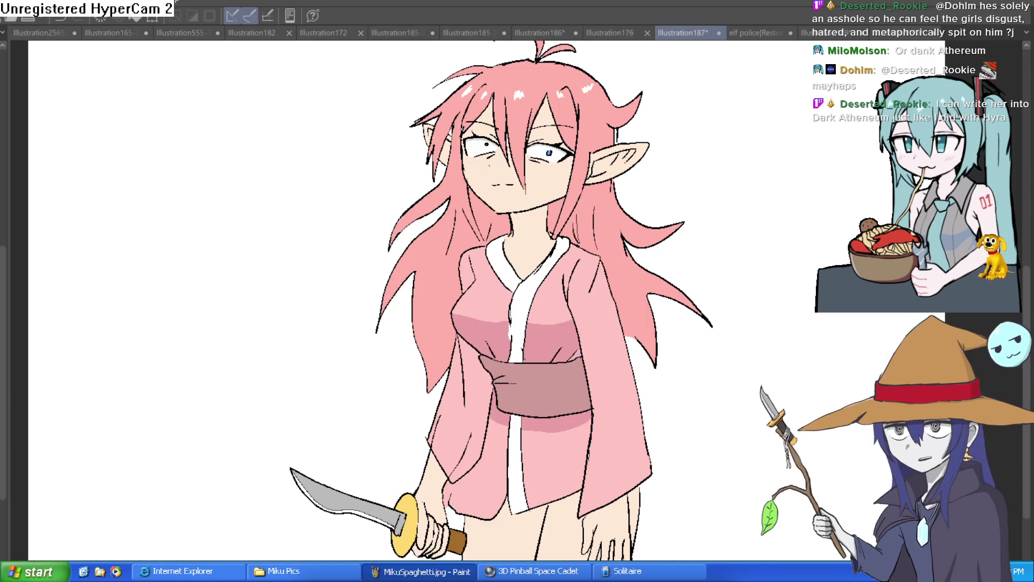
pyautogui.click(890, 33)
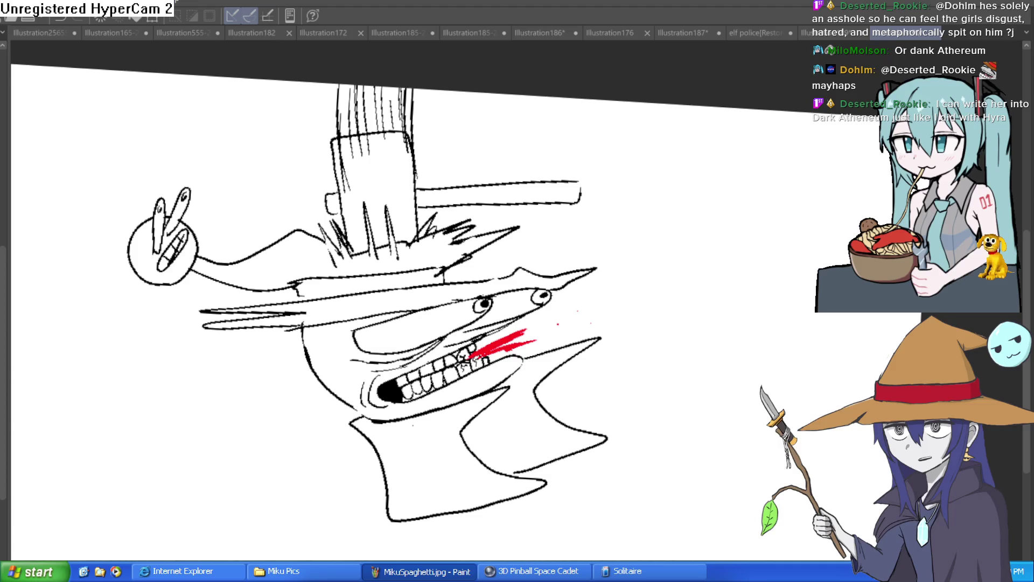
# Step: Go past the wizard illustration to Illustration186's witch sprites and fit the canvas to the window
pyautogui.click(605, 28)
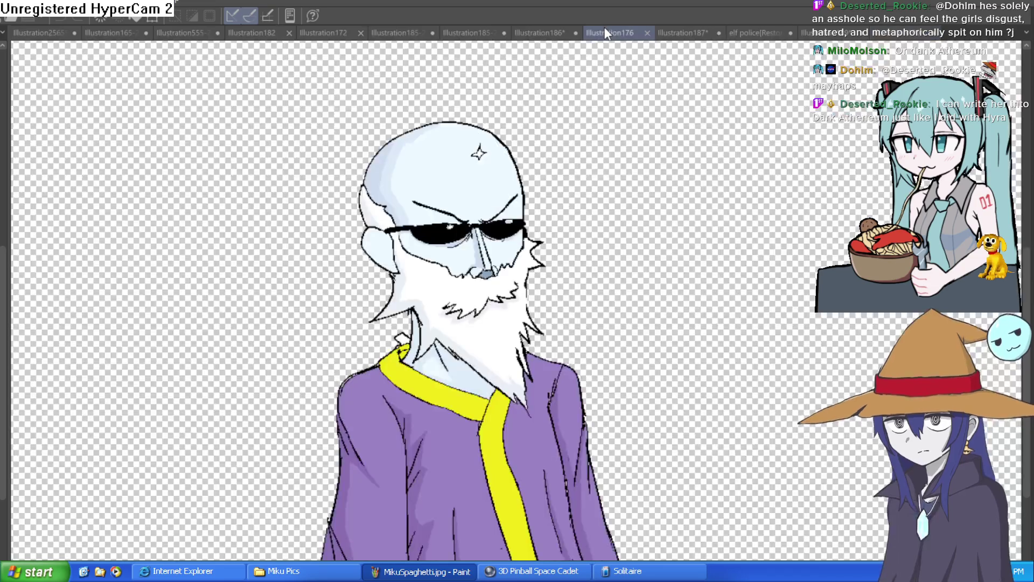
pyautogui.click(544, 30)
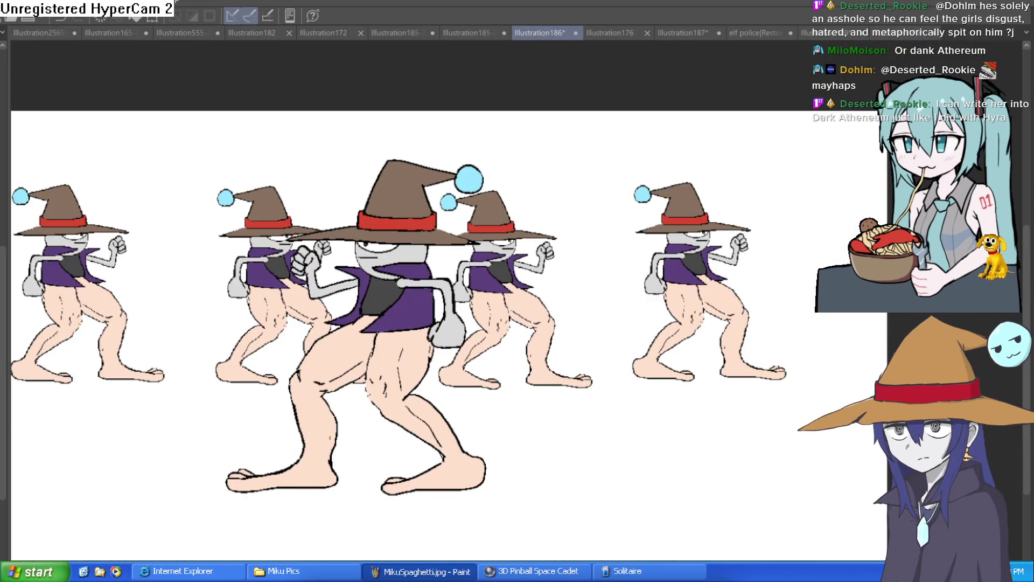
pyautogui.hotkey('ctrl', '0')
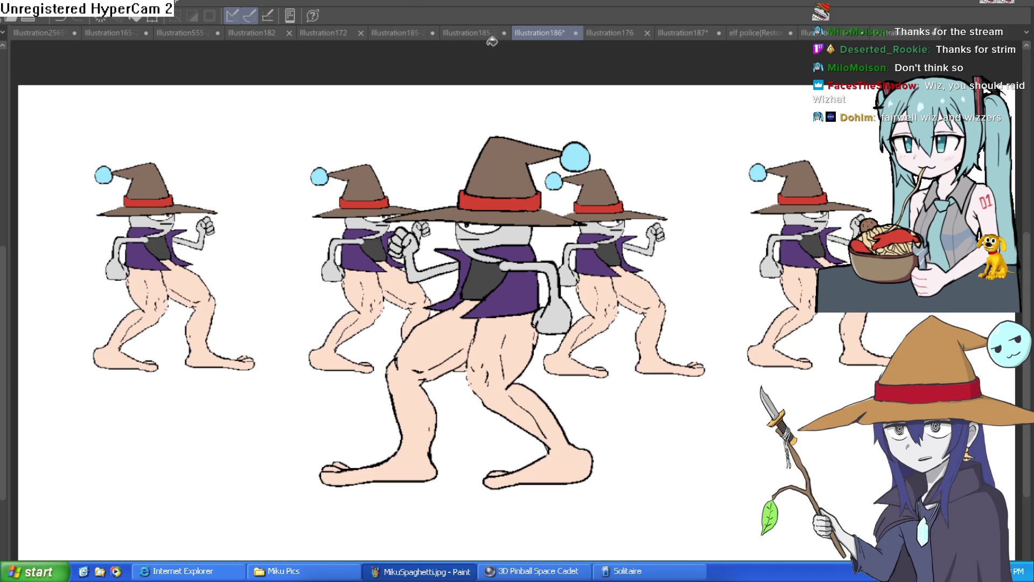
pyautogui.click(471, 36)
# Step: Show the Illustration185-222-22 elf portrait, zoom in, and pan the view right
pyautogui.click(381, 31)
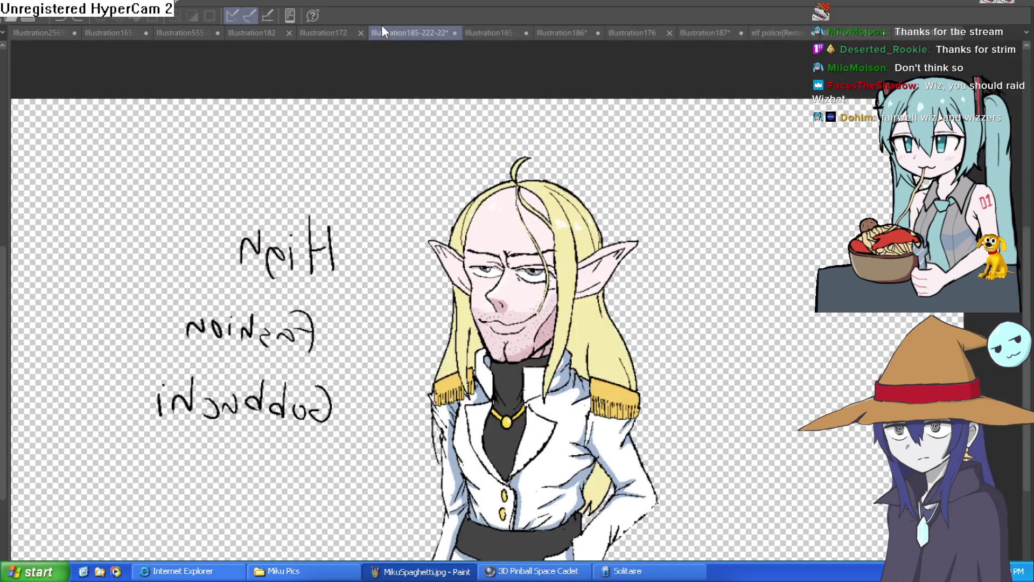
pyautogui.scroll(1, 616, 328)
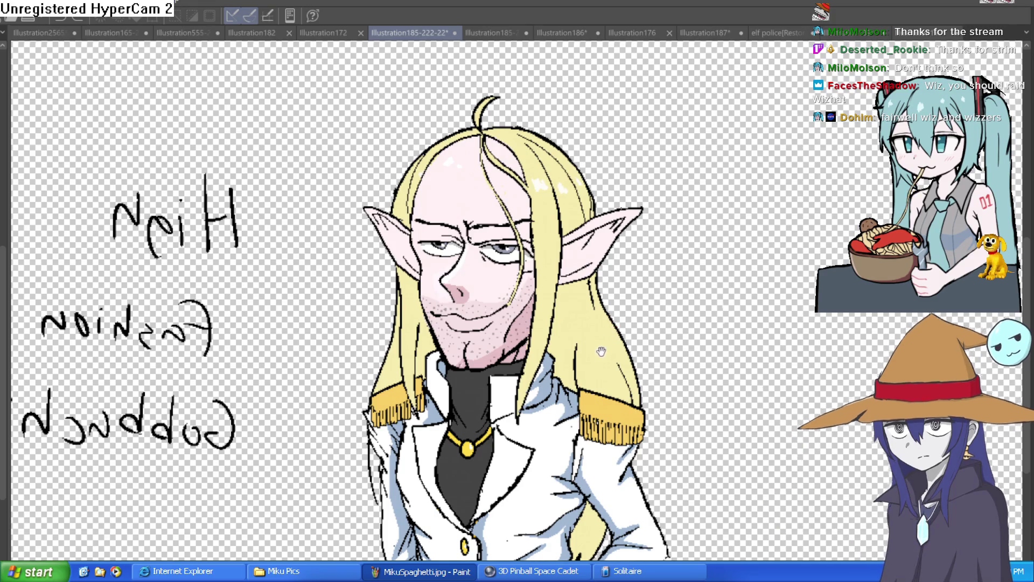
pyautogui.moveTo(605, 346); pyautogui.dragTo(653, 334)
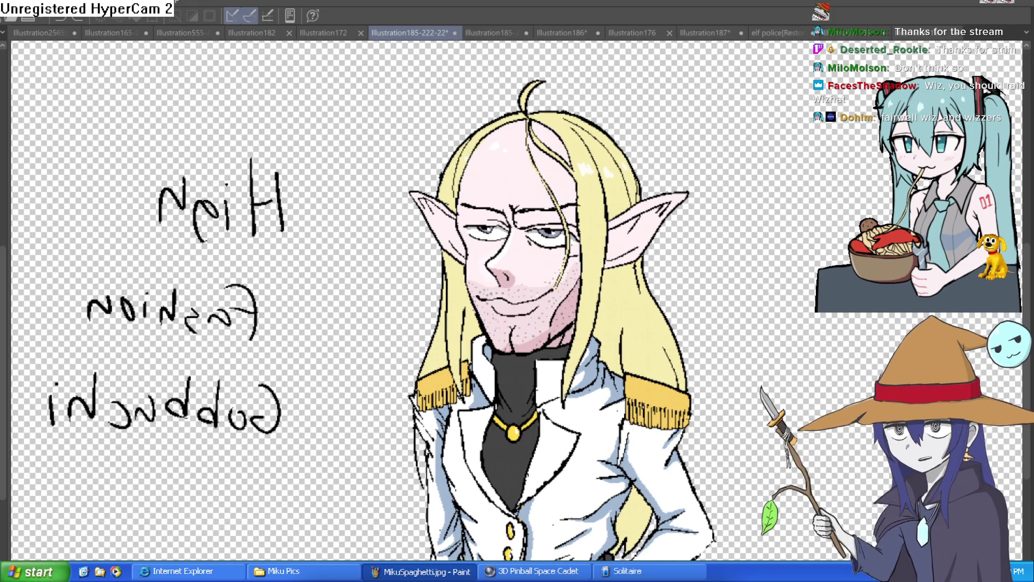